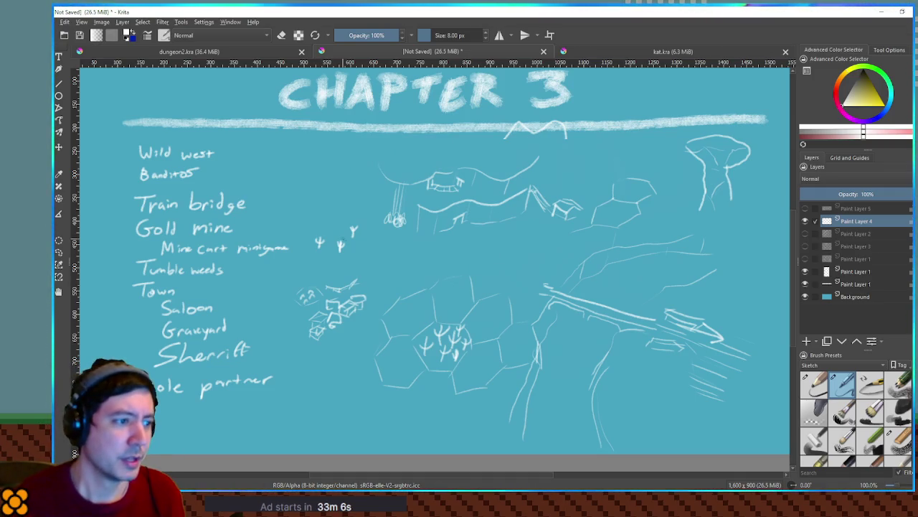
Sketch a rooftop and strokes for the town buildings, then a dotted trail heading down
mouse_move(384, 269)
mouse_down()
mouse_move(393, 248)
mouse_move(422, 273)
mouse_move(395, 259)
mouse_move(406, 246)
mouse_move(424, 262)
mouse_move(366, 269)
mouse_up()
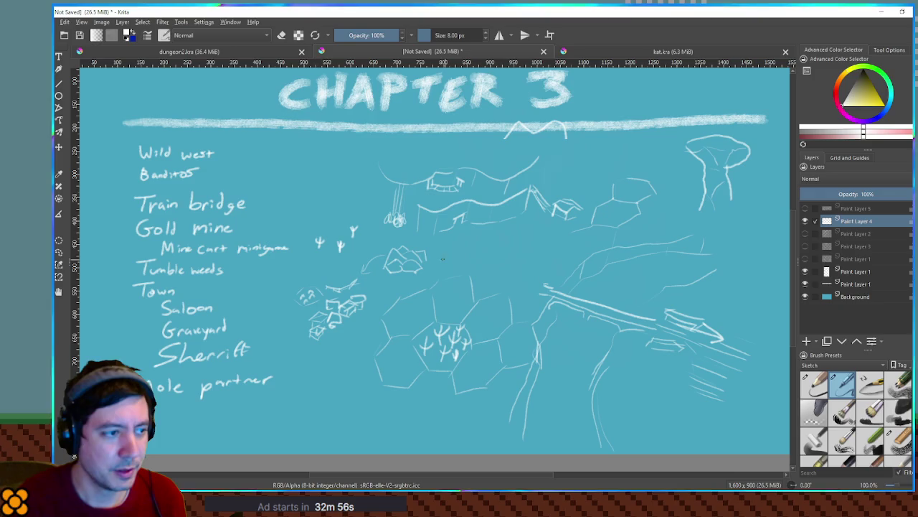
drag(427, 260, 435, 256)
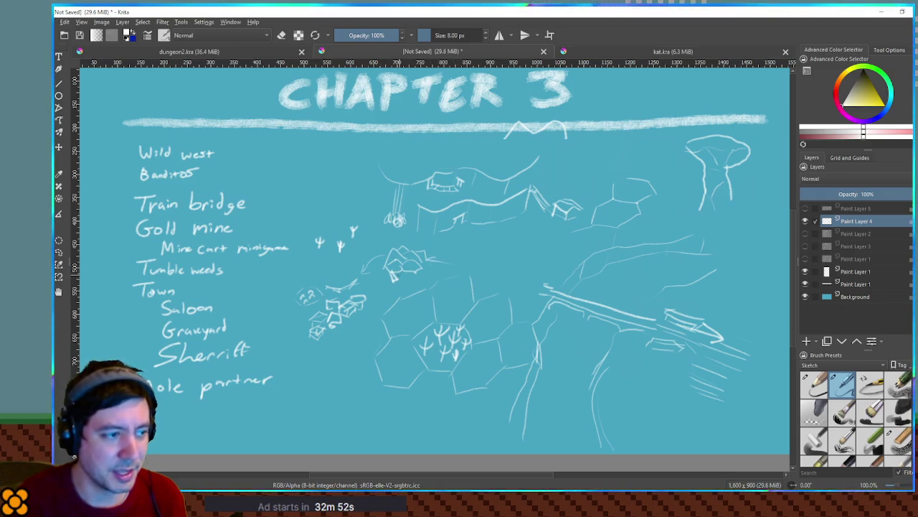
mouse_move(393, 273)
mouse_down()
mouse_move(406, 286)
mouse_move(416, 274)
mouse_up()
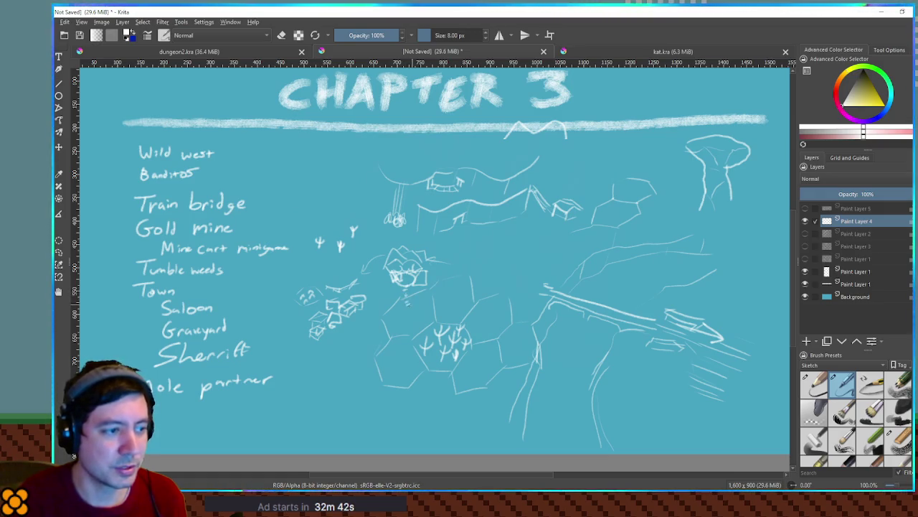
drag(407, 298, 422, 324)
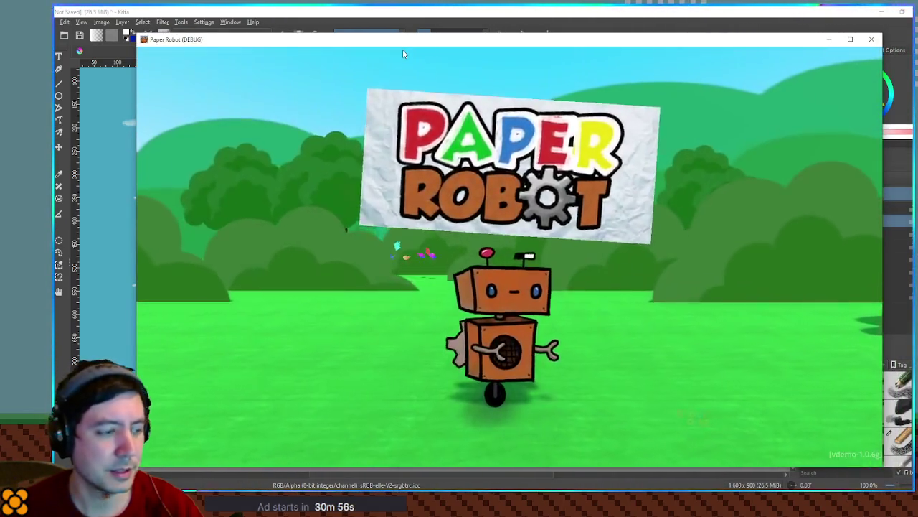
Run a debug custom battle with Enemy 1 as a Cactite, then close Paper Robot
key(F1)
click(417, 76)
click(257, 120)
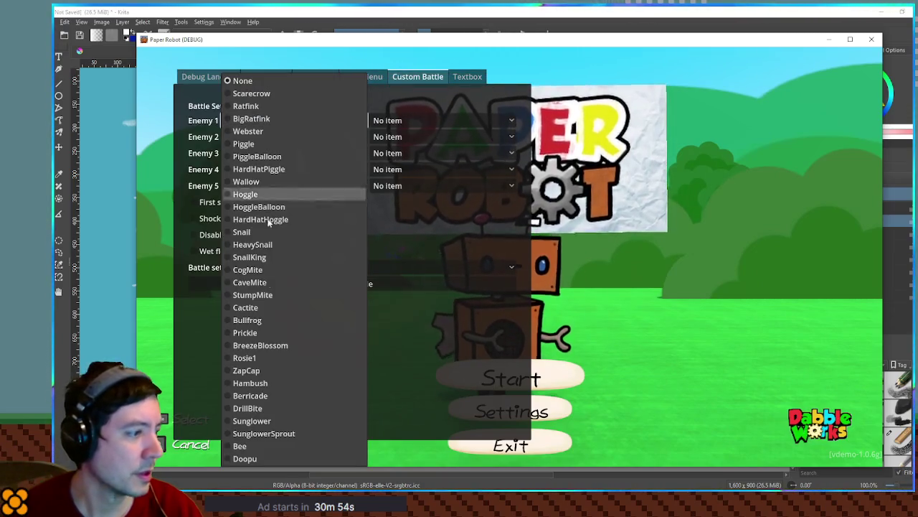
click(295, 306)
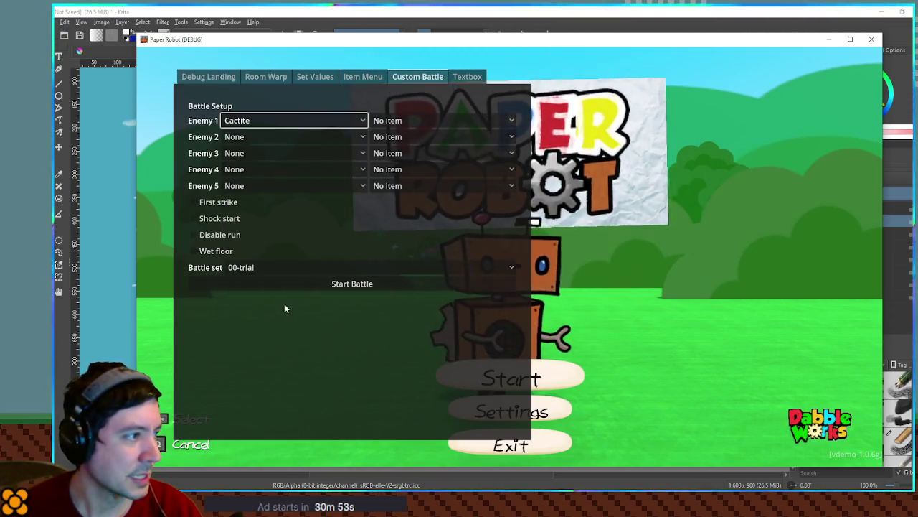
click(332, 284)
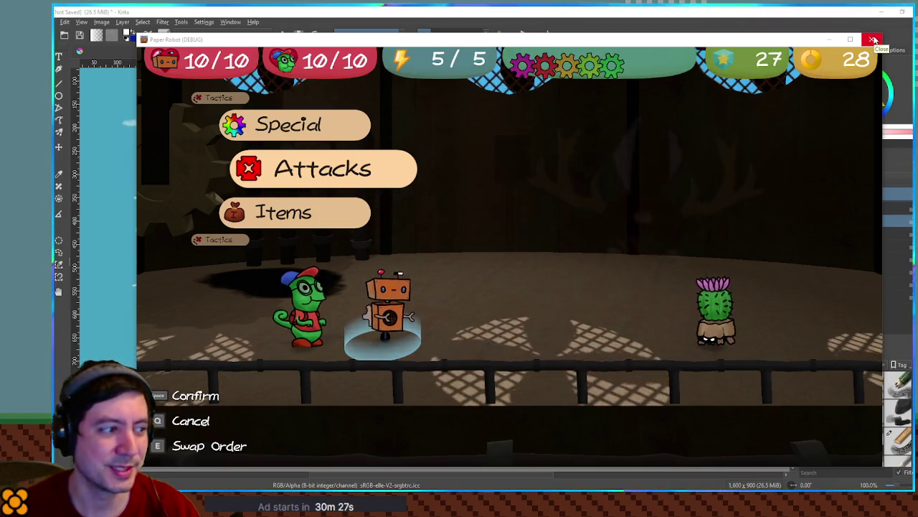
click(873, 40)
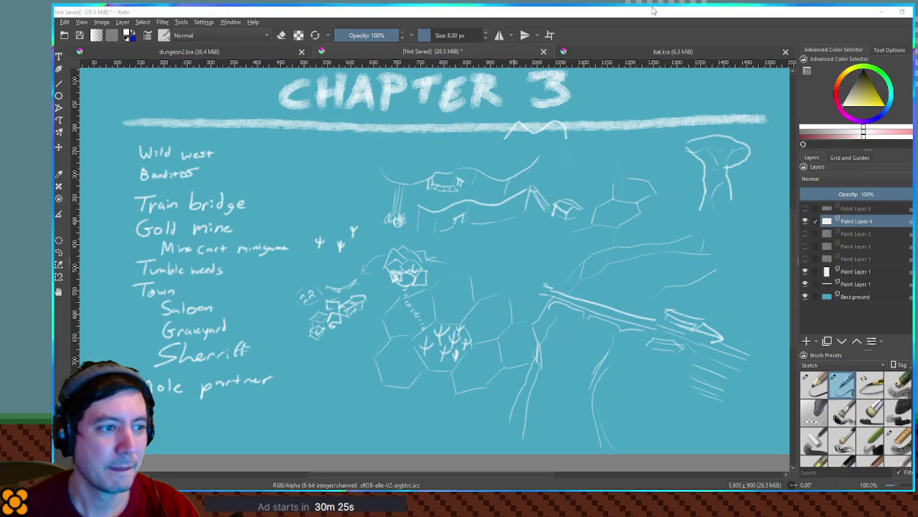
drag(635, 160, 639, 170)
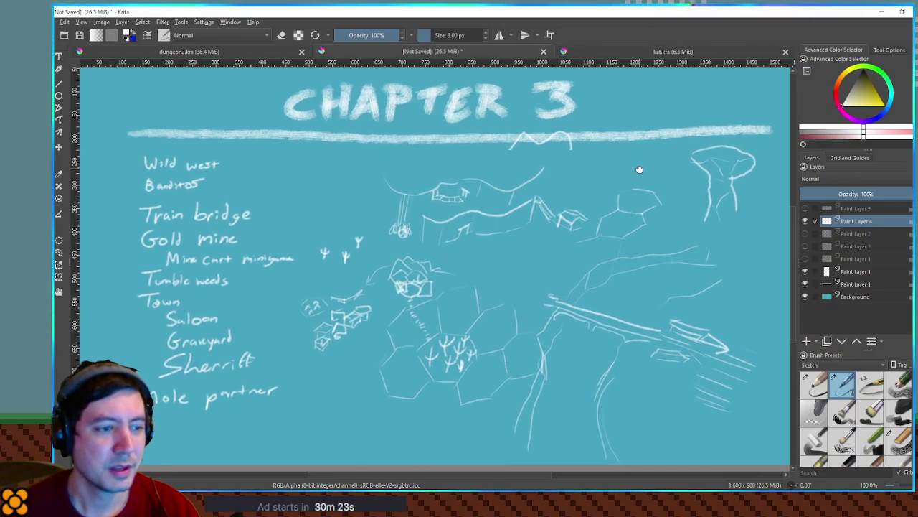